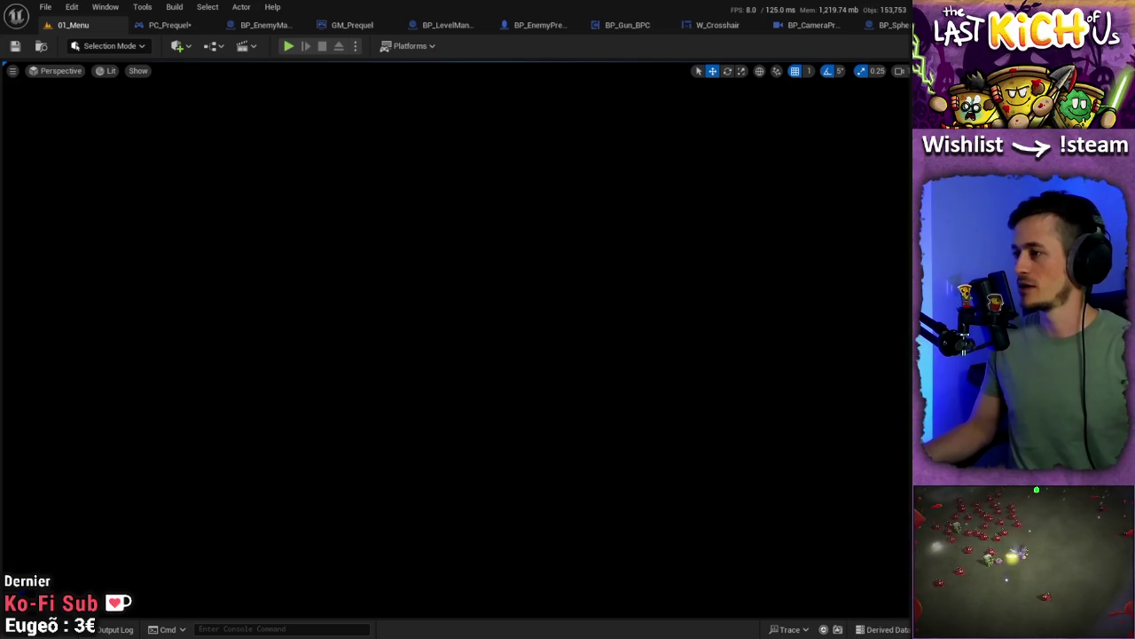
Cycle through the gun, camera New Phase, crosshair widget and PC_Prequel graphs, ending on BP_EnemyManagerPrequel's Set Variables
click(638, 25)
click(732, 25)
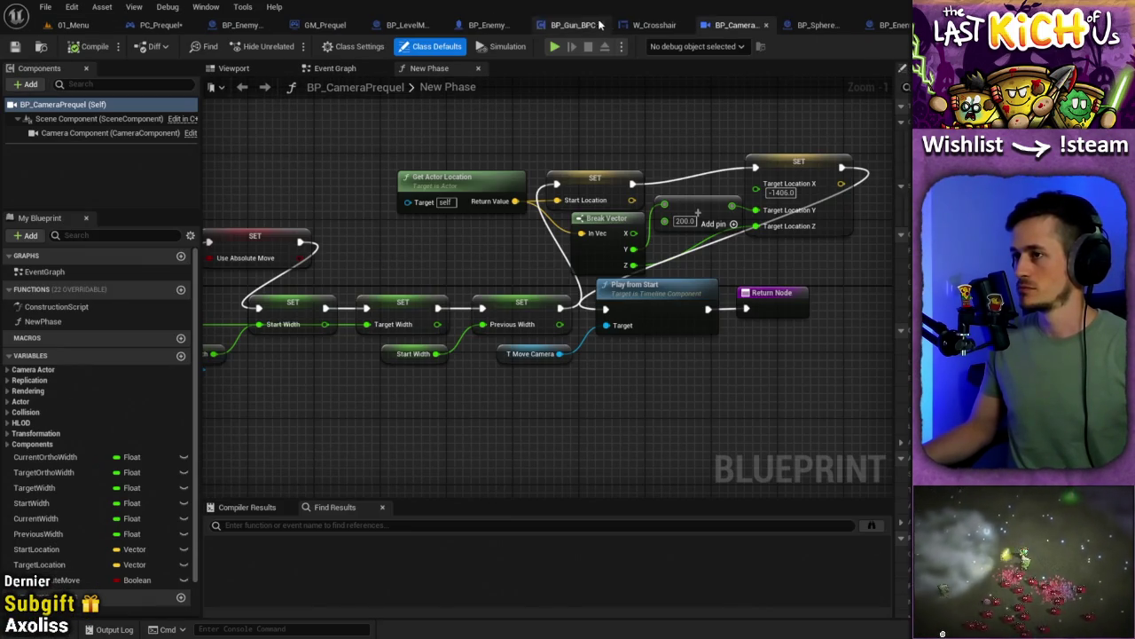
click(654, 25)
drag(159, 25, 238, 25)
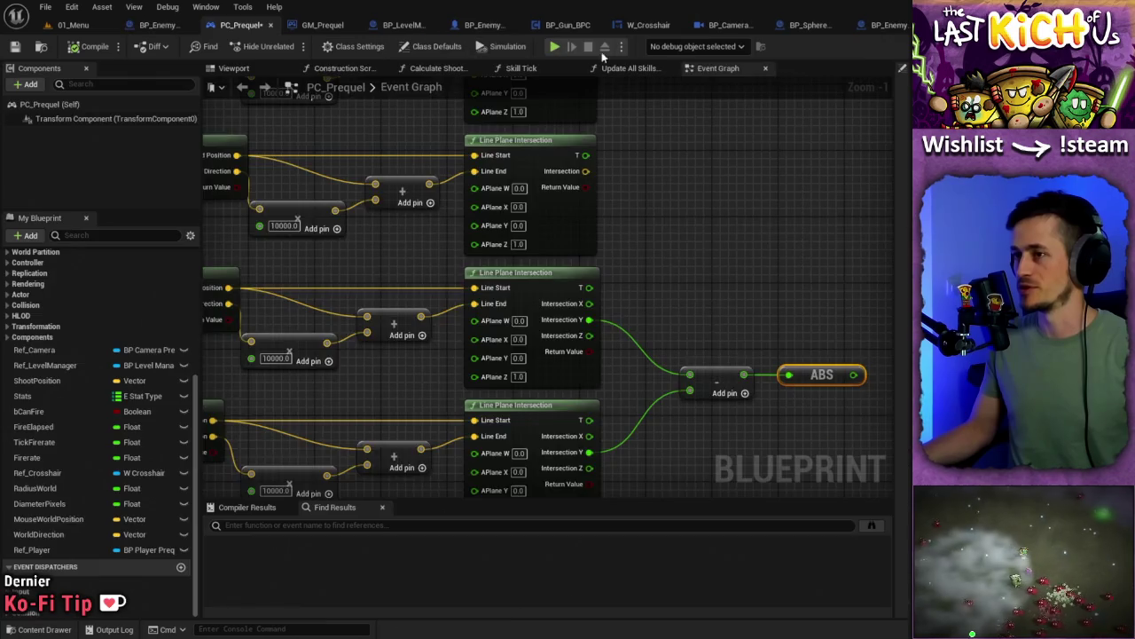
key(ctrl+Tab)
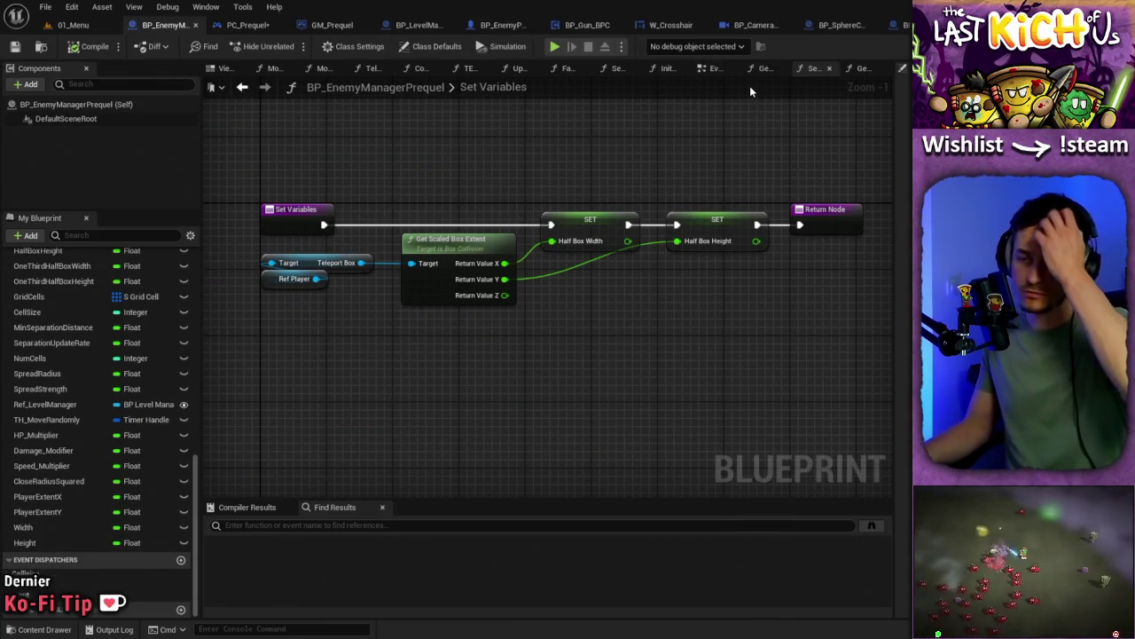